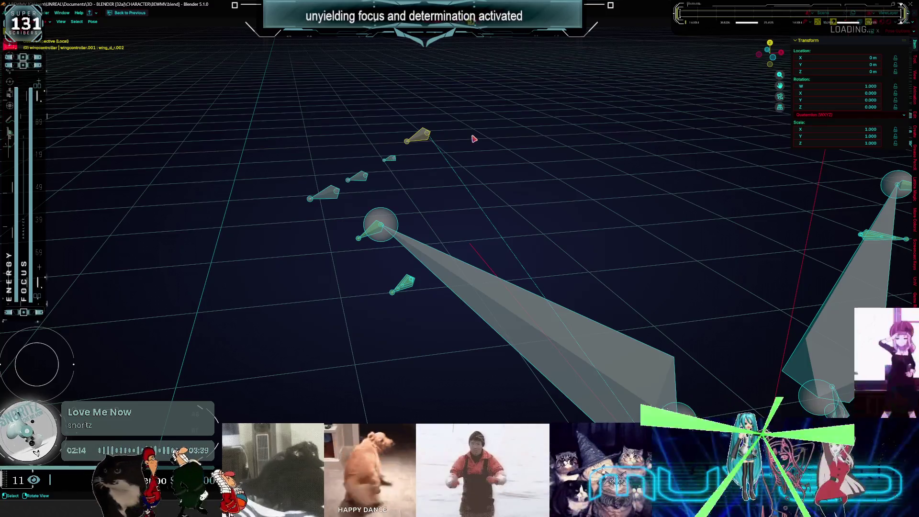
Test-rotate wing_c_r.002 and wing_b_r.002 about Y, cancelling each rotation to keep the rest pose.
key("r")
key("y")
key("Escape")
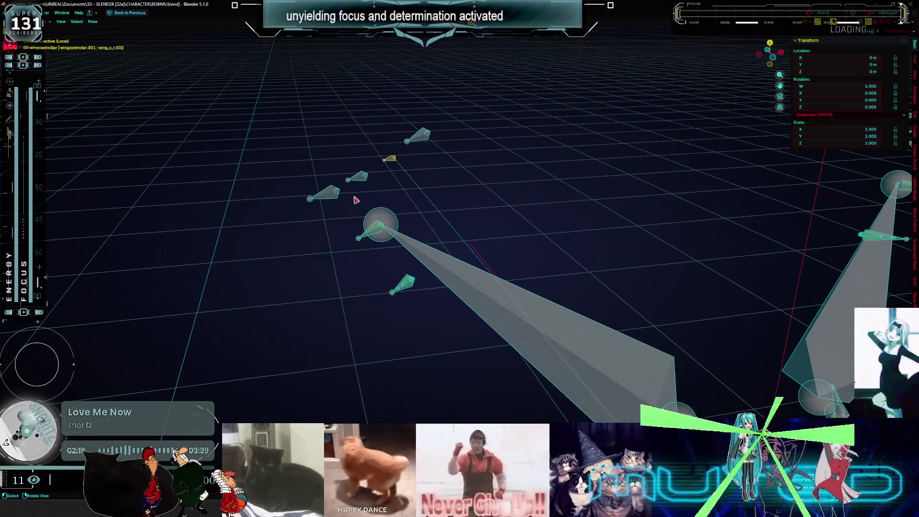
left_click(365, 175)
key("r")
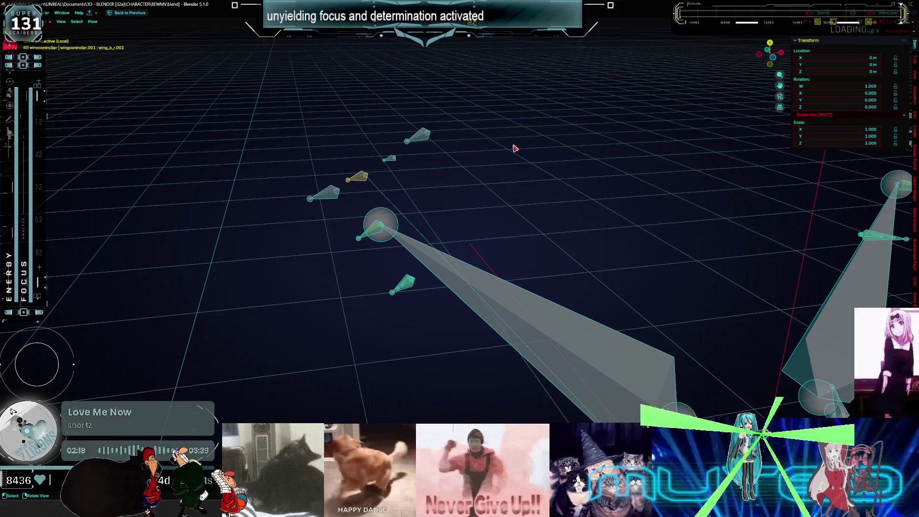
key("y")
key("Escape")
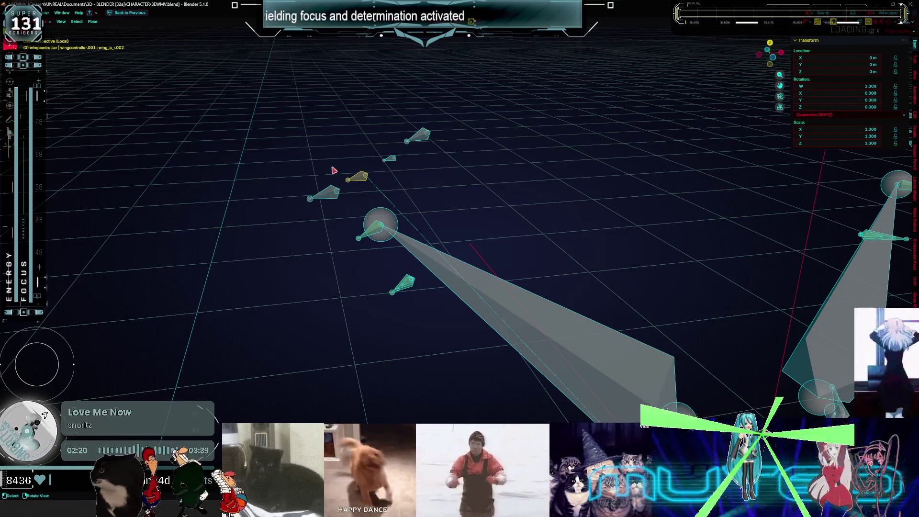
left_click_drag(339, 180, 294, 241)
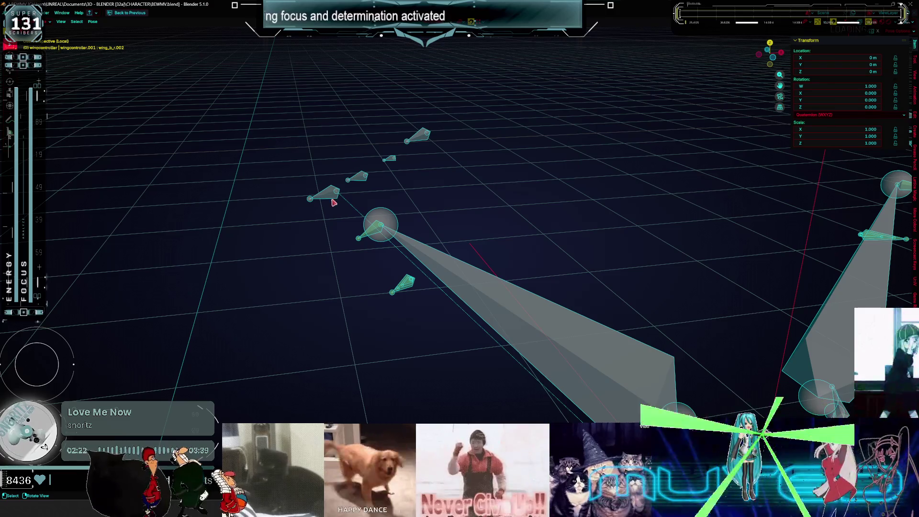
key("r")
key("y")
key("y")
key("Escape")
From a front ortho view, select the HAND armature and enter its Pose Mode.
scroll(566, 261, "down", 5)
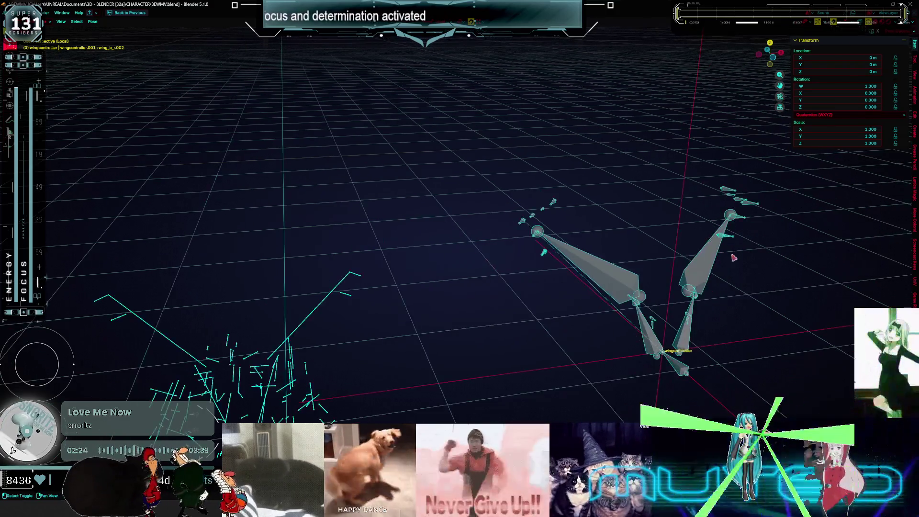
middle_click_drag(566, 260, 620, 213)
key("KP_1")
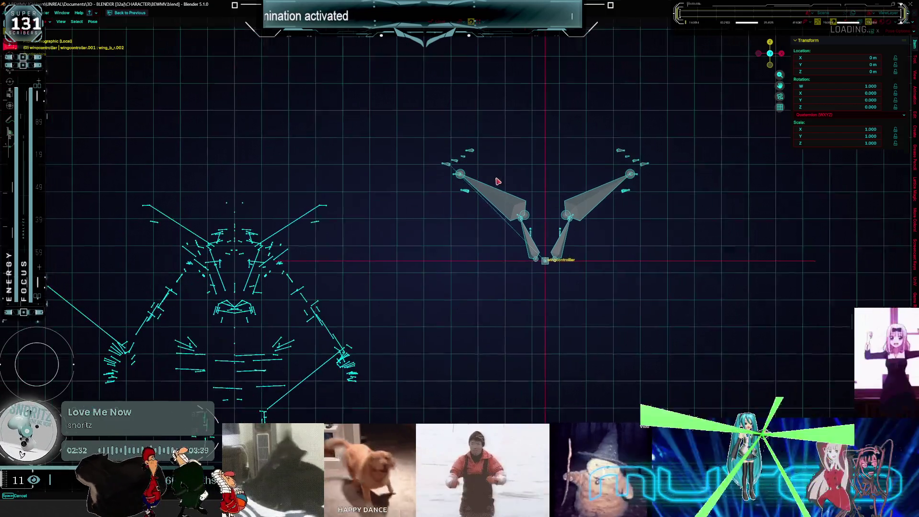
middle_click_drag(483, 221, 507, 189, "shift")
key("ctrl+Tab")
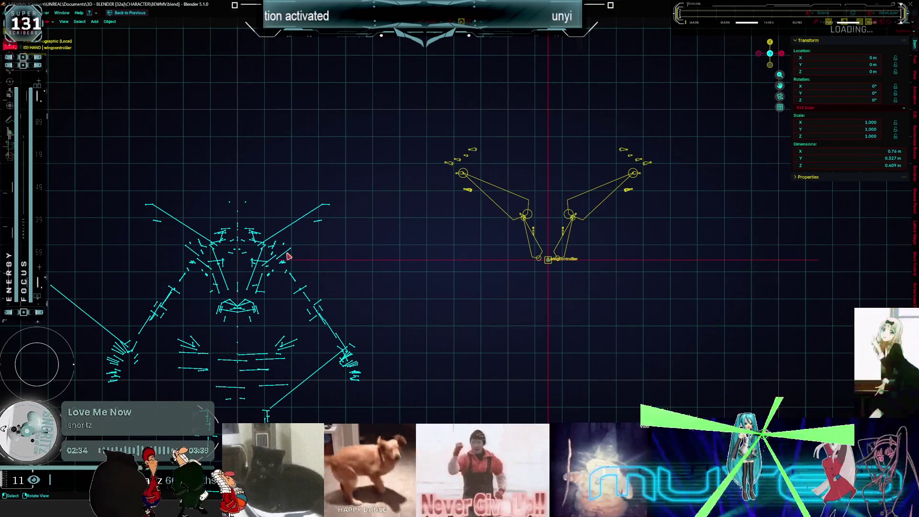
left_click(288, 257)
key("ctrl+Tab")
mouse_move(289, 257)
middle_mouse_down()
mouse_move(289, 299)
mouse_move(310, 264)
middle_mouse_up()
middle_click_drag(253, 274, 267, 226)
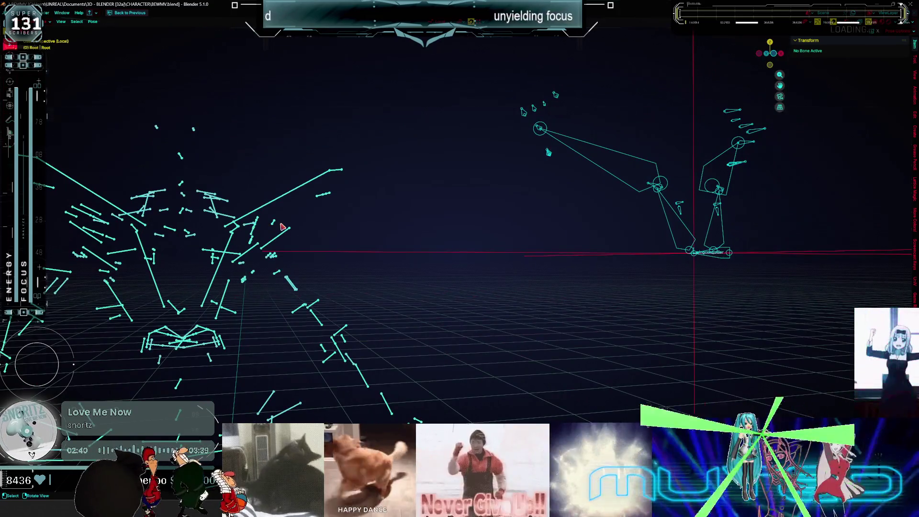
Inspect the rig from side and perspective views while box-selecting its upper bones.
key("KP_3")
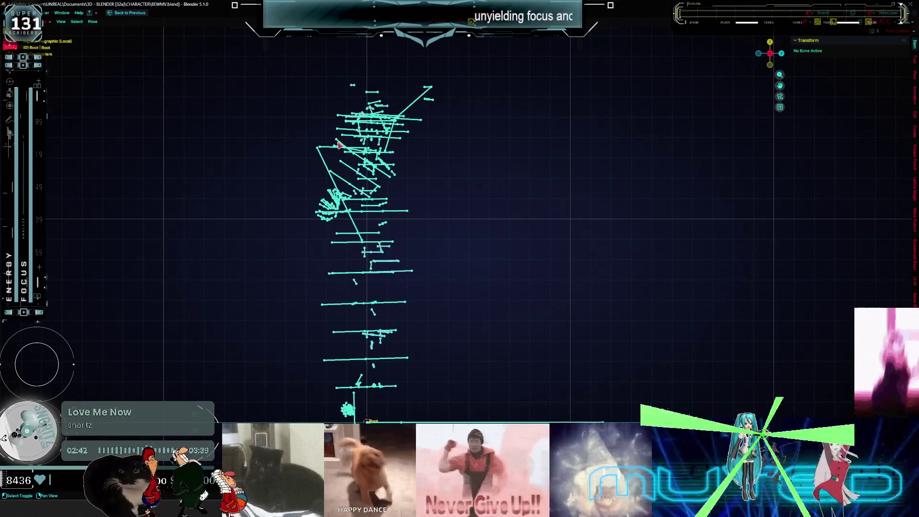
mouse_move(339, 144)
middle_mouse_down()
mouse_move(365, 218)
mouse_move(332, 246)
middle_mouse_up()
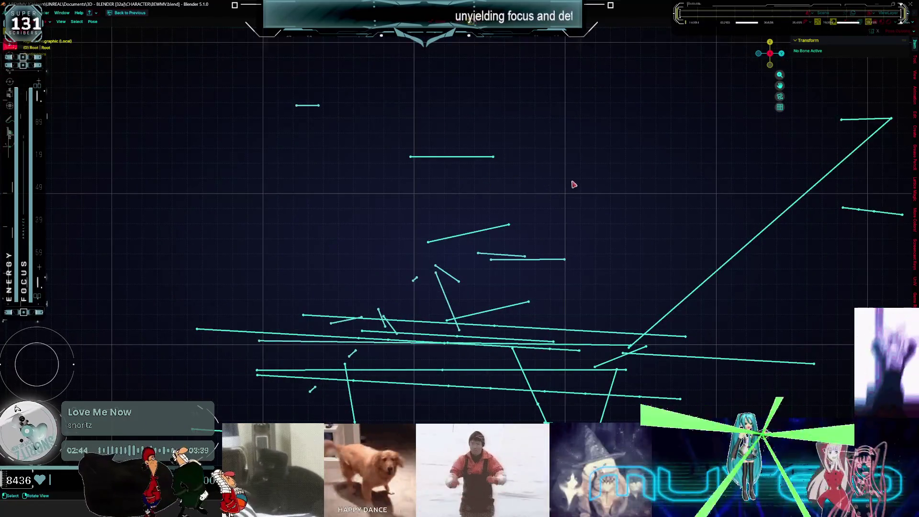
left_click_drag(571, 181, 227, 93)
mouse_move(480, 286)
middle_mouse_down("shift")
mouse_move(480, 242)
mouse_move(426, 141)
middle_mouse_up("shift")
scroll(426, 201, "down", 2)
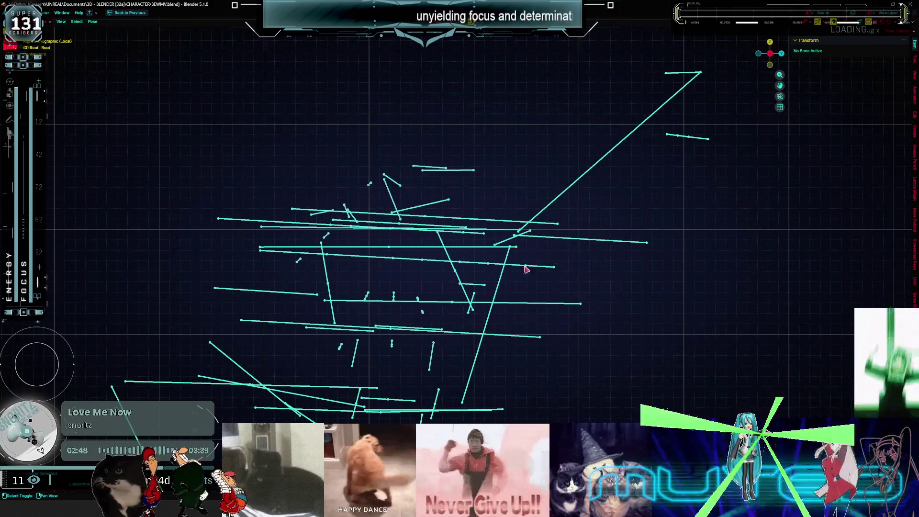
mouse_move(527, 269)
middle_mouse_down()
mouse_move(554, 259)
mouse_move(556, 221)
middle_mouse_up()
left_click_drag(557, 222, 508, 118)
middle_click_drag(509, 118, 585, 166)
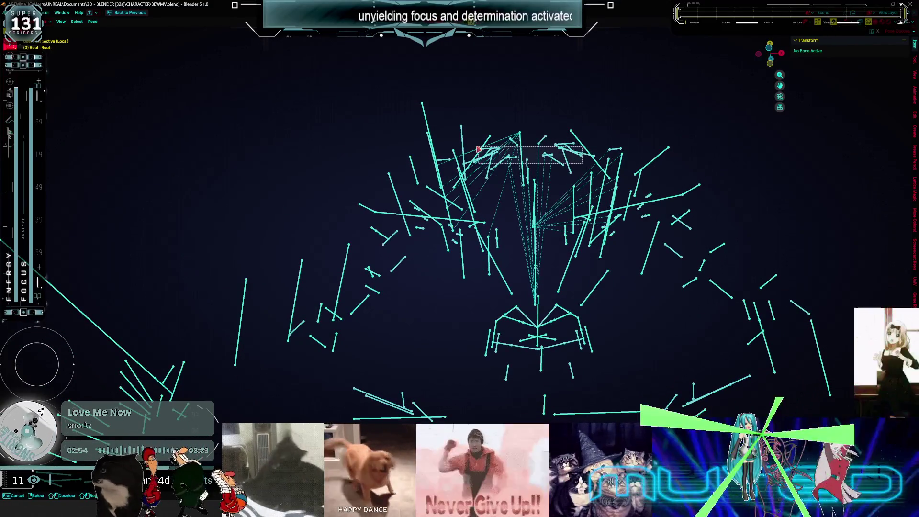
mouse_move(506, 144)
middle_mouse_down()
mouse_move(517, 163)
mouse_move(498, 211)
mouse_move(441, 267)
middle_mouse_up()
Box-select the bone group, pick wingbaserotate_r, then make clavicle_scap_r the active bone.
mouse_move(456, 337)
left_mouse_down()
mouse_move(337, 259)
mouse_move(275, 187)
left_mouse_up()
mouse_move(380, 209)
middle_mouse_down()
mouse_move(524, 217)
mouse_move(506, 246)
mouse_move(412, 219)
mouse_move(368, 234)
middle_mouse_up()
left_click(505, 246)
left_click(369, 235)
middle_click_drag(447, 227, 506, 215)
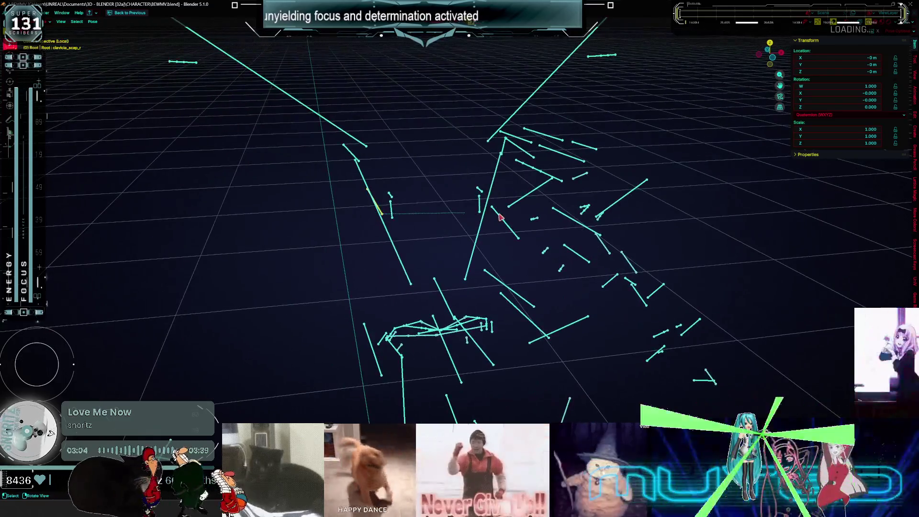
mouse_move(488, 267)
middle_mouse_down()
mouse_move(494, 260)
mouse_move(394, 285)
mouse_move(379, 355)
middle_mouse_up()
mouse_move(373, 369)
left_mouse_down()
mouse_move(257, 205)
mouse_move(254, 167)
left_mouse_up()
mouse_move(254, 168)
middle_mouse_down()
mouse_move(392, 199)
mouse_move(529, 191)
middle_mouse_up()
key("b")
mouse_move(637, 253)
left_mouse_down()
mouse_move(533, 136)
mouse_move(539, 248)
left_mouse_up()
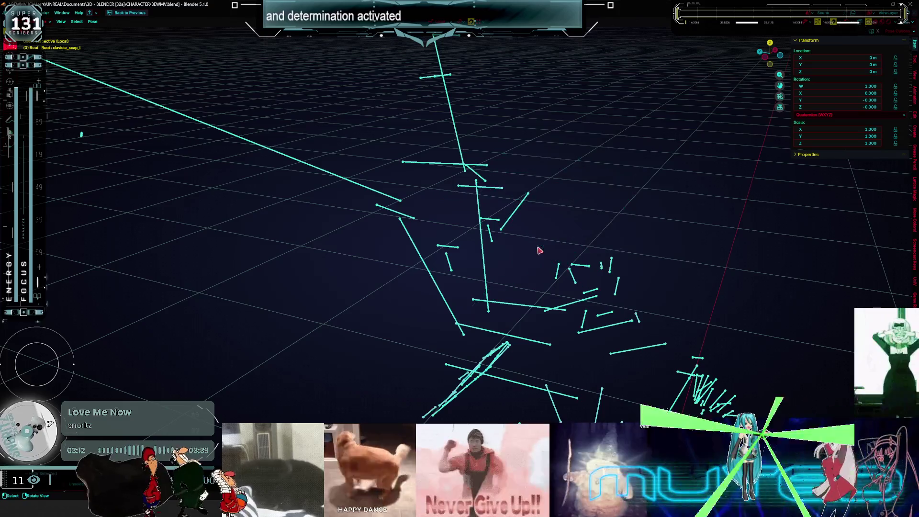
mouse_move(539, 249)
middle_mouse_down()
mouse_move(502, 254)
mouse_move(492, 195)
mouse_move(433, 201)
middle_mouse_up()
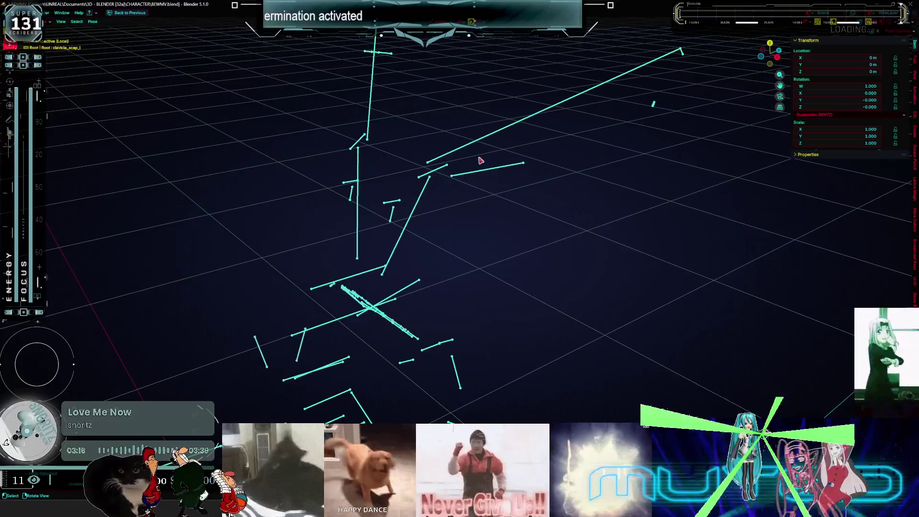
key("KP_1")
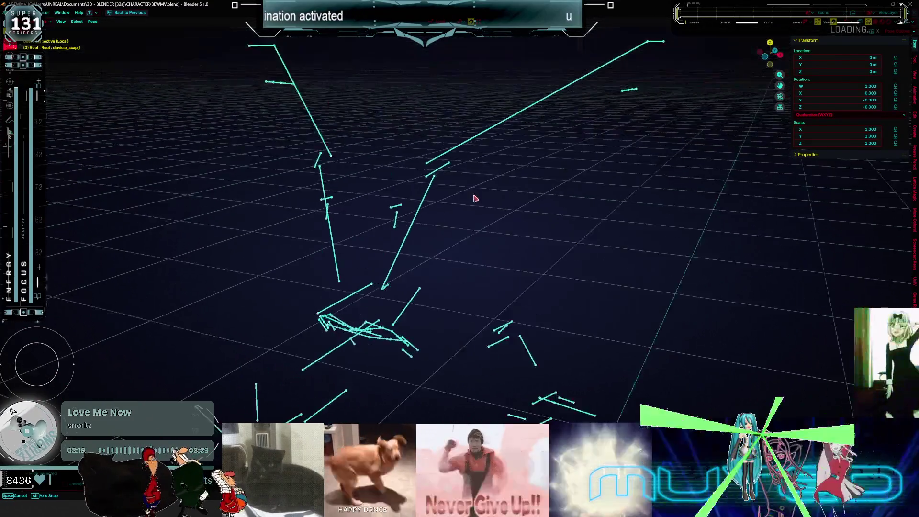
middle_click_drag(433, 315, 439, 324)
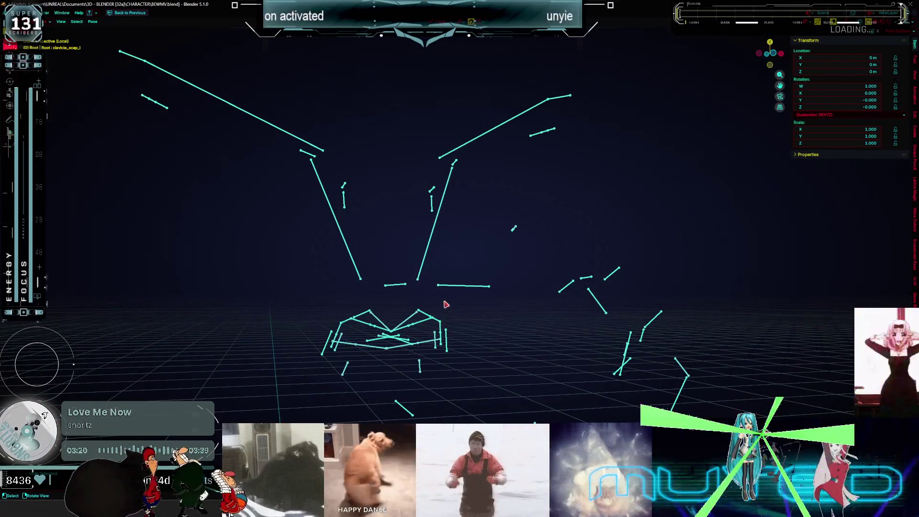
middle_click_drag(457, 353, 397, 313)
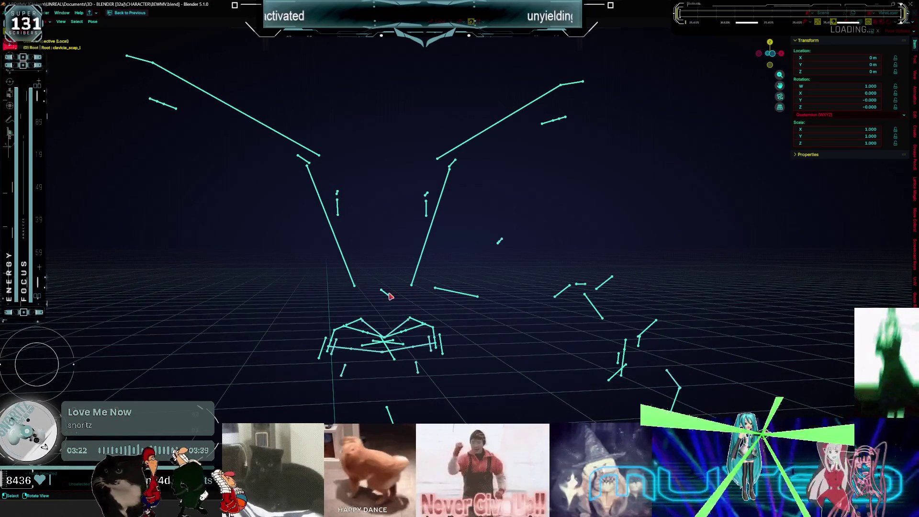
left_click(390, 297)
mouse_move(402, 281)
middle_mouse_down()
mouse_move(383, 263)
mouse_move(357, 263)
mouse_move(359, 306)
mouse_move(394, 290)
mouse_move(388, 330)
middle_mouse_up()
left_click(357, 263)
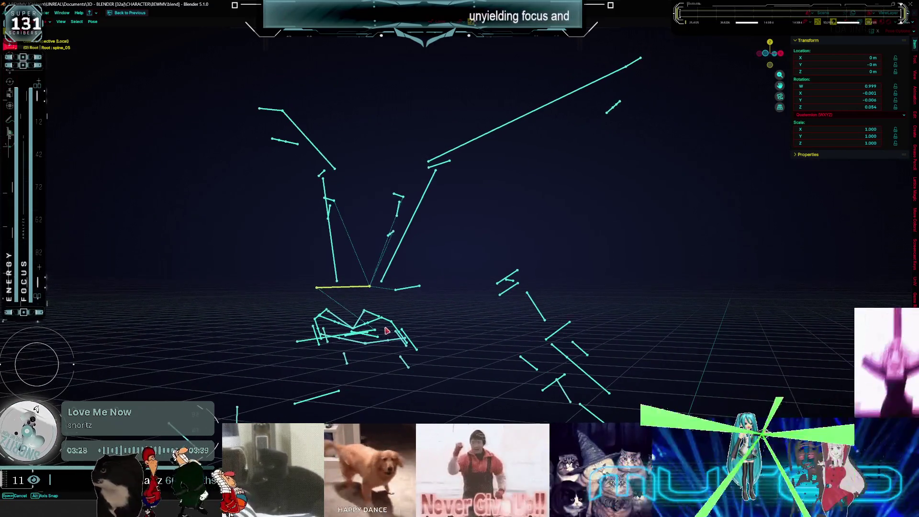
left_click_drag(443, 384, 257, 302)
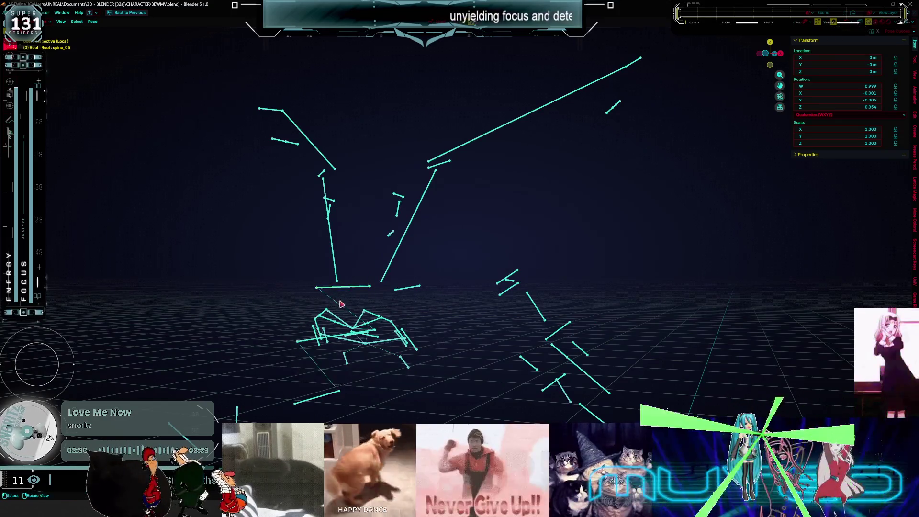
middle_click_drag(338, 311, 410, 308)
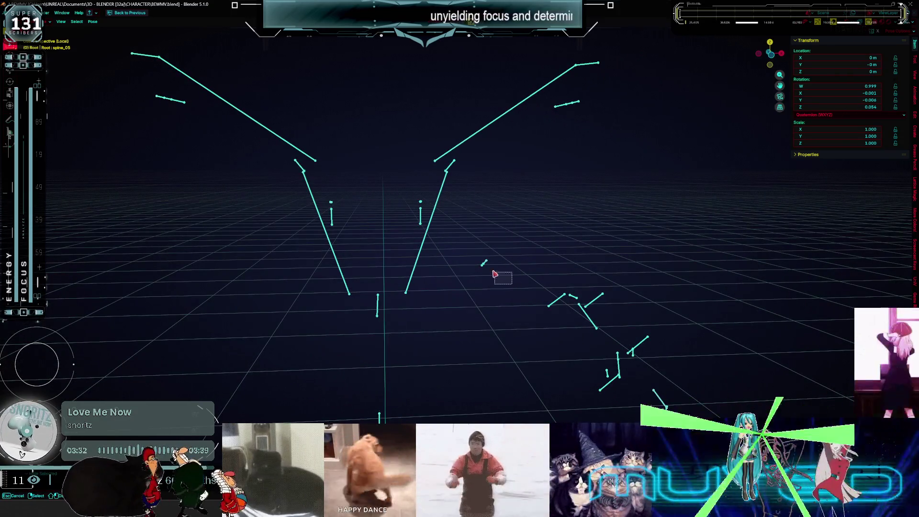
mouse_move(466, 246)
middle_mouse_down()
mouse_move(546, 294)
mouse_move(532, 294)
middle_mouse_up()
Exit the current local view, select the wingcontroller armature and isolate it in Local View.
left_click_drag(532, 294, 744, 412)
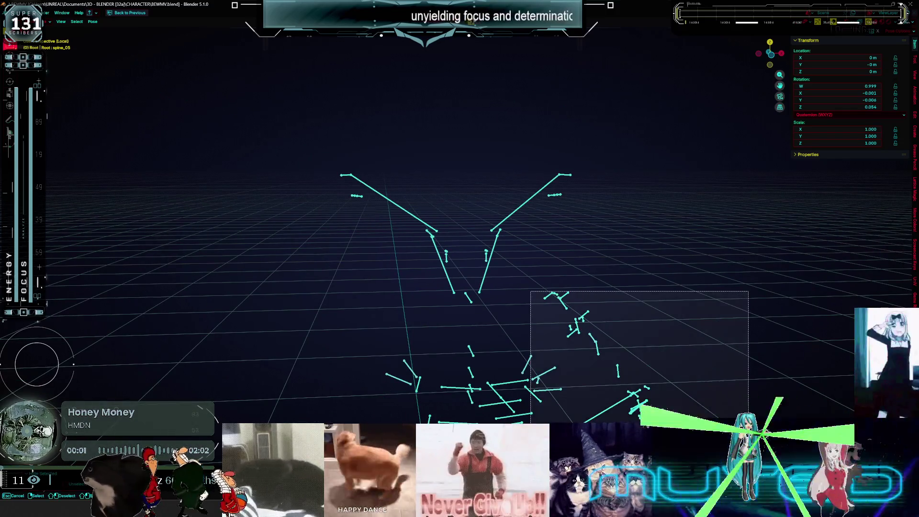
mouse_move(745, 412)
middle_mouse_down()
mouse_move(609, 392)
mouse_move(494, 230)
mouse_move(490, 285)
middle_mouse_up()
left_click_drag(577, 412, 308, 179)
mouse_move(412, 191)
middle_mouse_down()
mouse_move(499, 275)
mouse_move(338, 262)
middle_mouse_up()
key("KP_Divide")
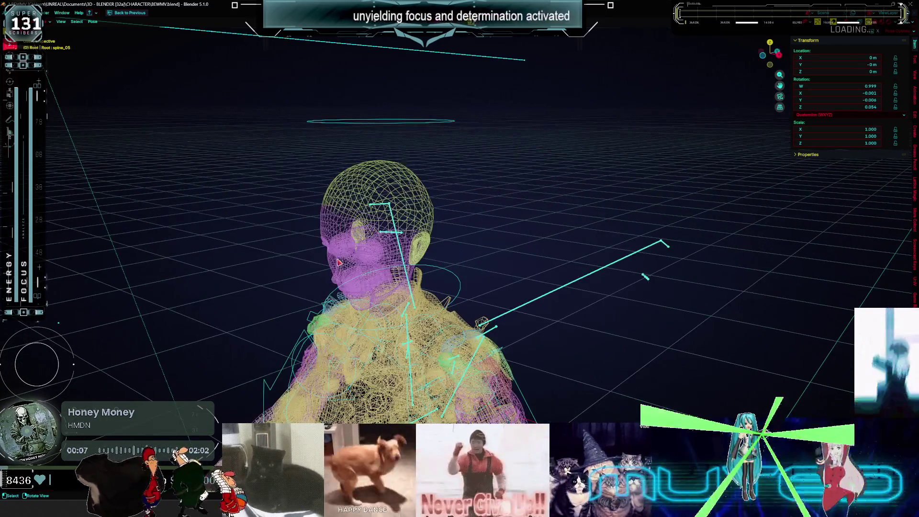
mouse_move(488, 247)
middle_mouse_down()
mouse_move(318, 185)
mouse_move(479, 233)
middle_mouse_up()
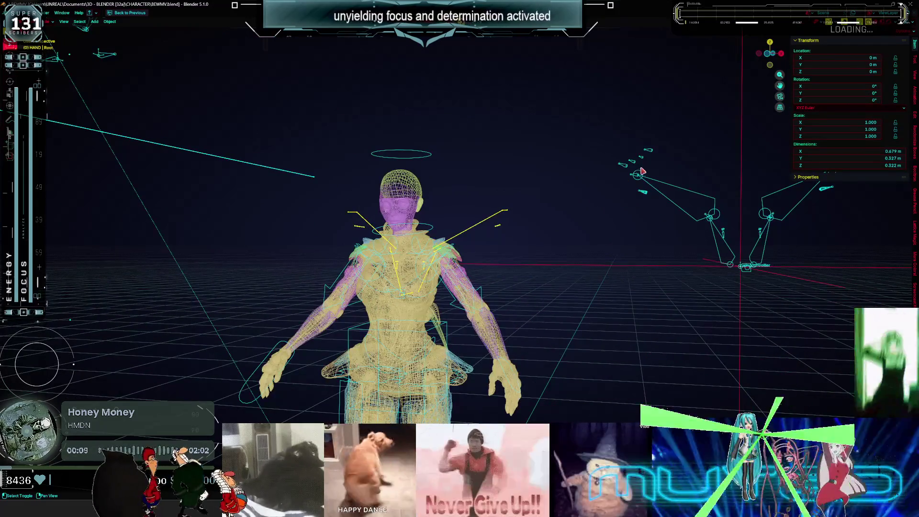
left_click(638, 176)
key("KP_Divide")
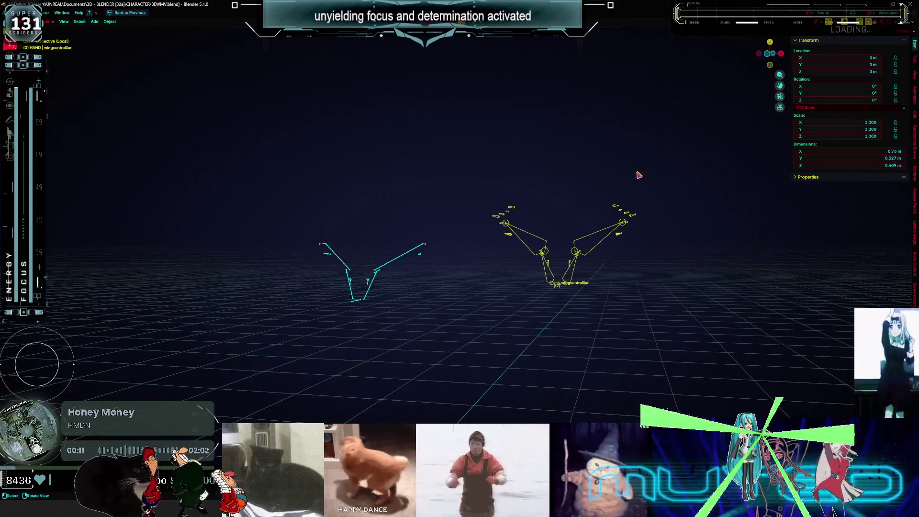
middle_click_drag(500, 289, 570, 305, "shift")
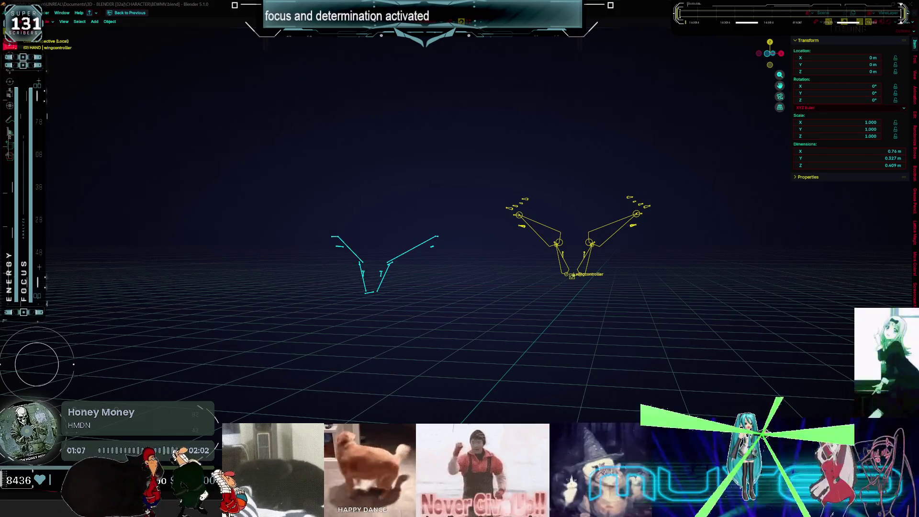
Pose the character's wing armature, select wing_ext_l and restore the full workspace layout.
mouse_move(368, 245)
middle_mouse_down()
mouse_move(410, 299)
mouse_move(426, 295)
mouse_move(402, 256)
middle_mouse_up()
left_click(400, 267)
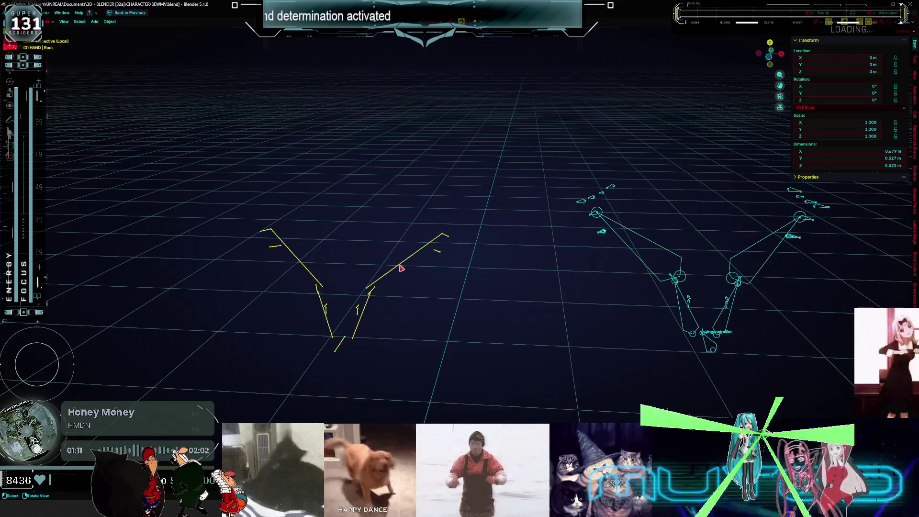
key("ctrl+Tab")
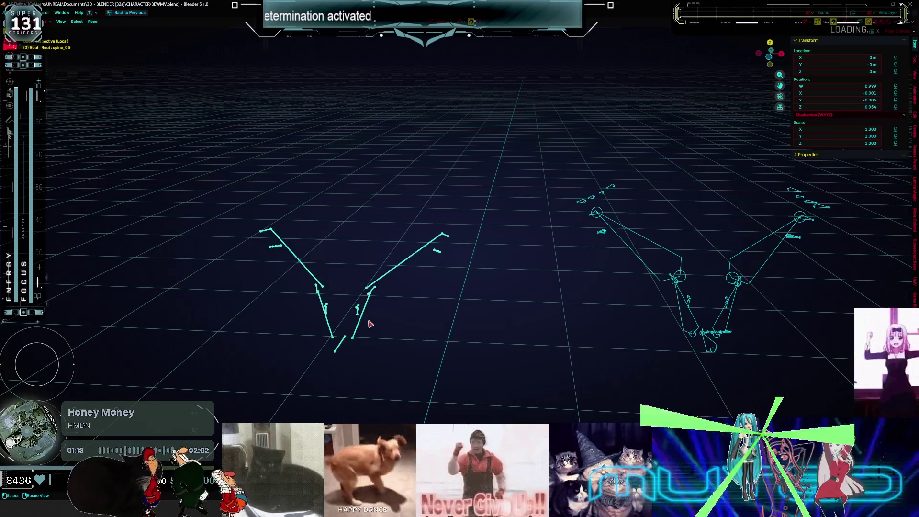
middle_click_drag(663, 305, 393, 325)
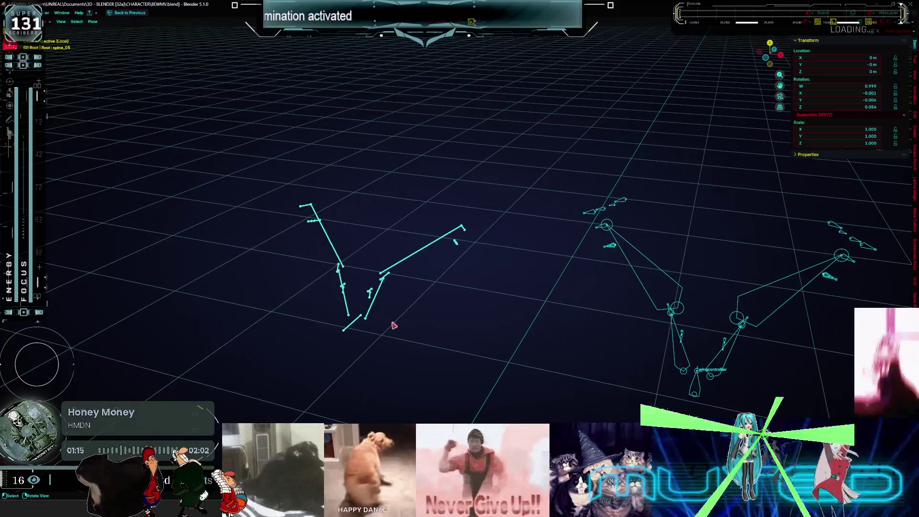
left_click(373, 307)
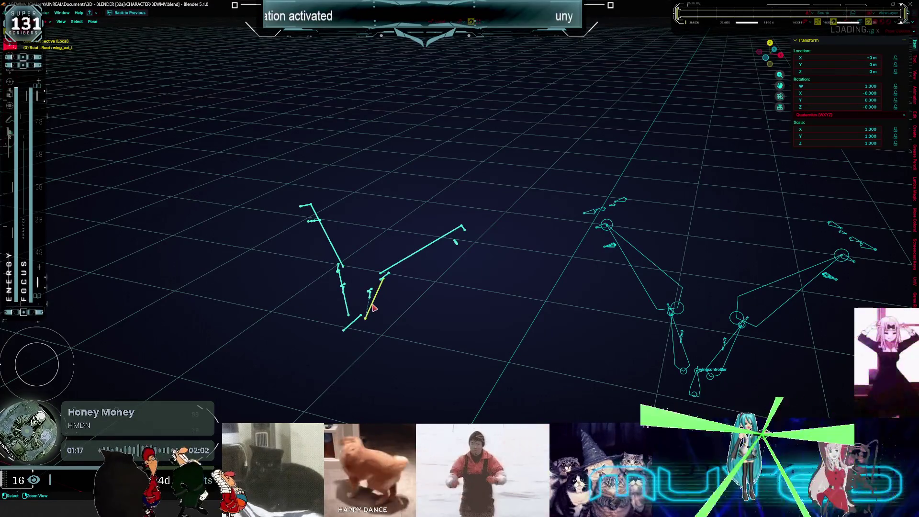
key("ctrl+space")
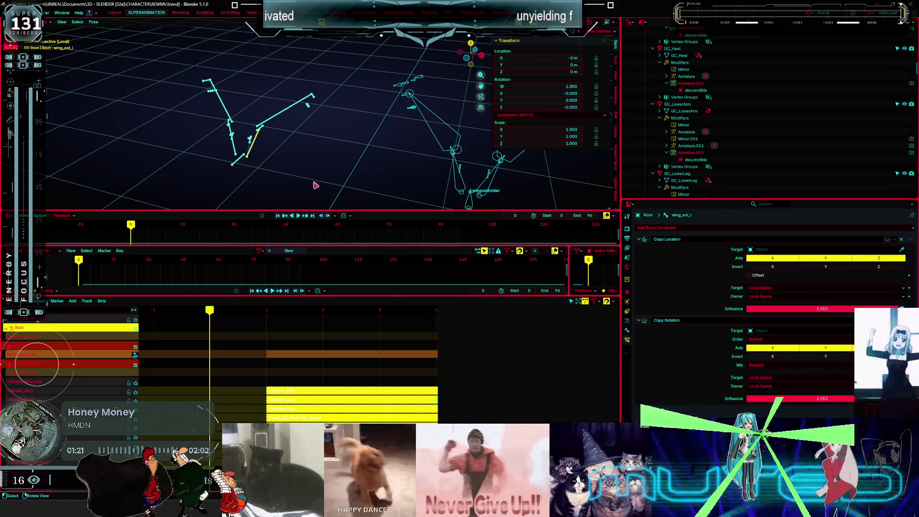
Clear all pose constraints from the box-selected wing bones.
left_click_drag(347, 193, 154, 46)
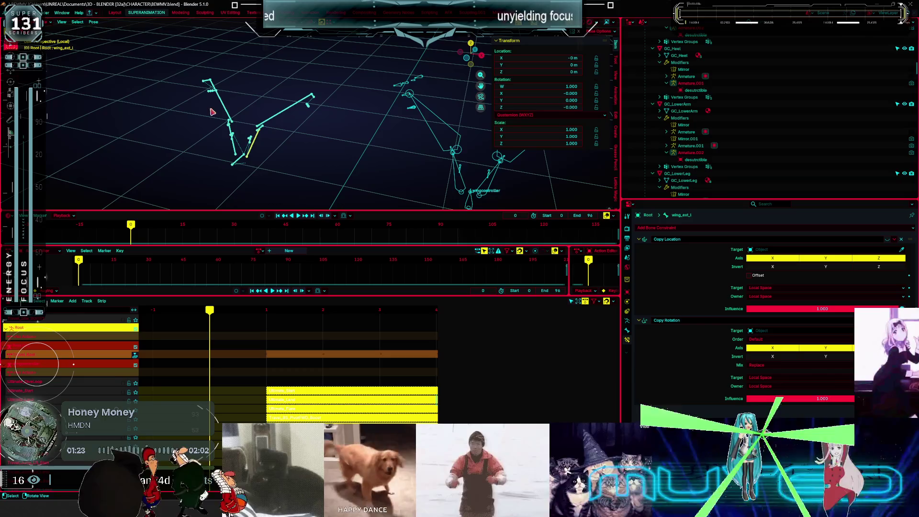
left_click(94, 24)
mouse_move(142, 139)
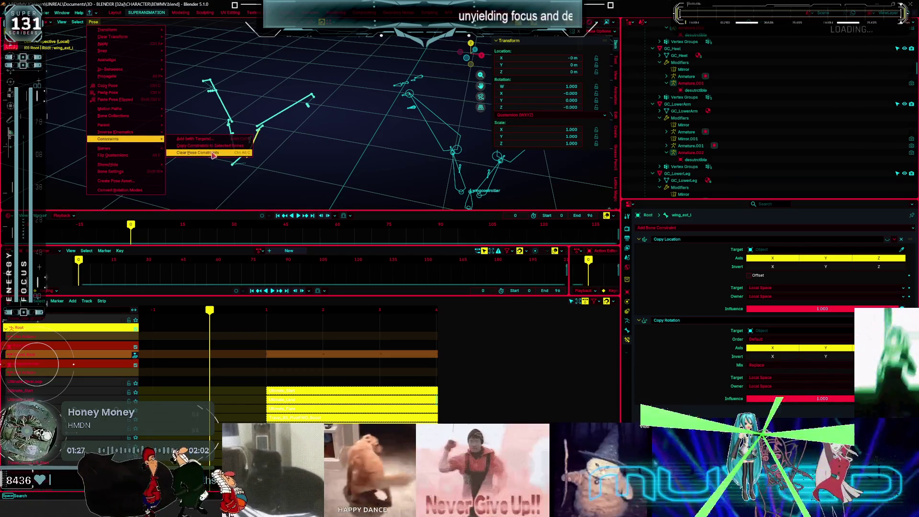
left_click(212, 154)
Add a Copy Rotation constraint to wing_track_l targeting wingcontroller.
left_click(277, 116)
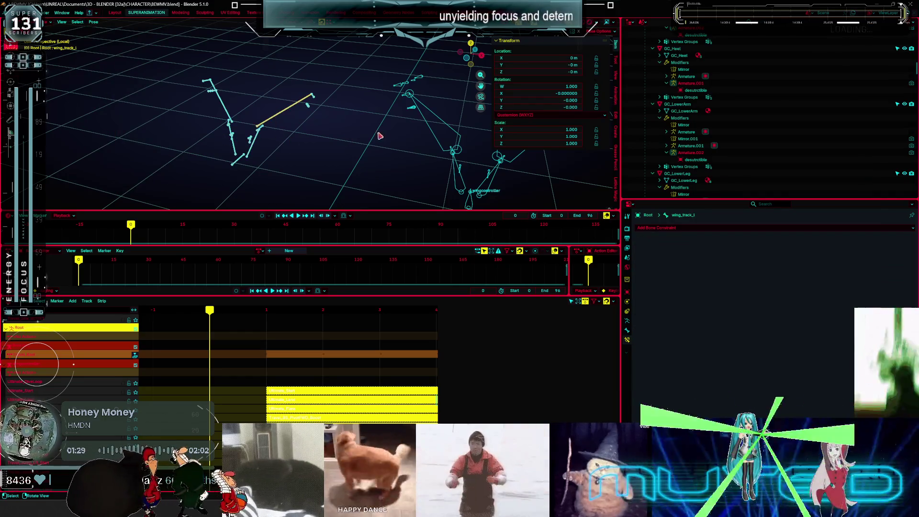
middle_click_drag(380, 136, 350, 139, "shift")
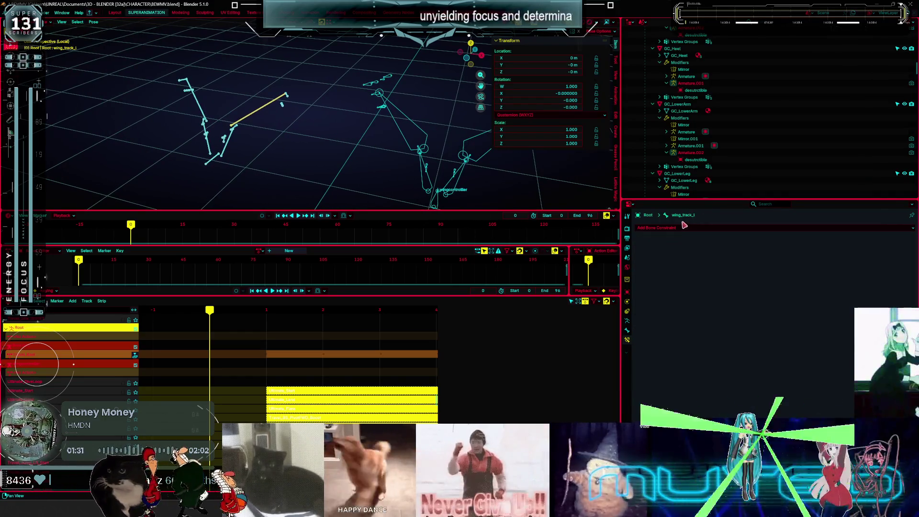
left_click(670, 229)
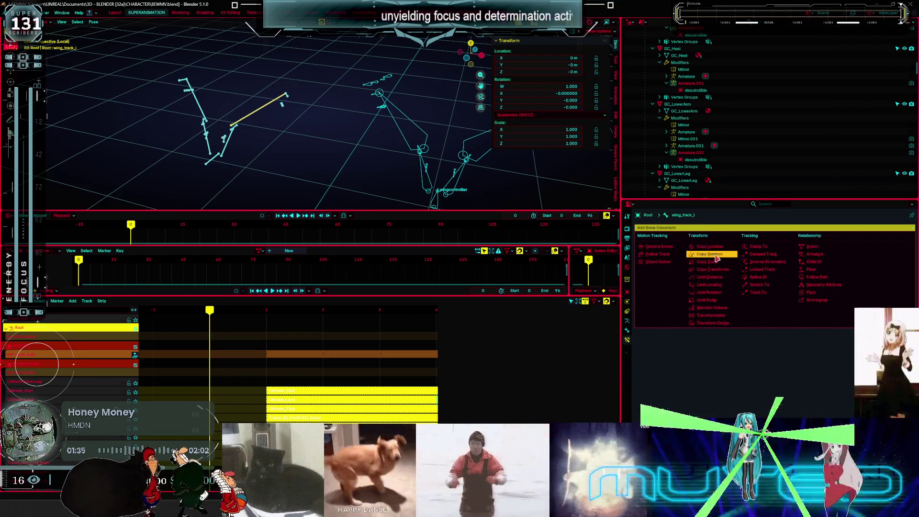
left_click(717, 255)
left_click(761, 249)
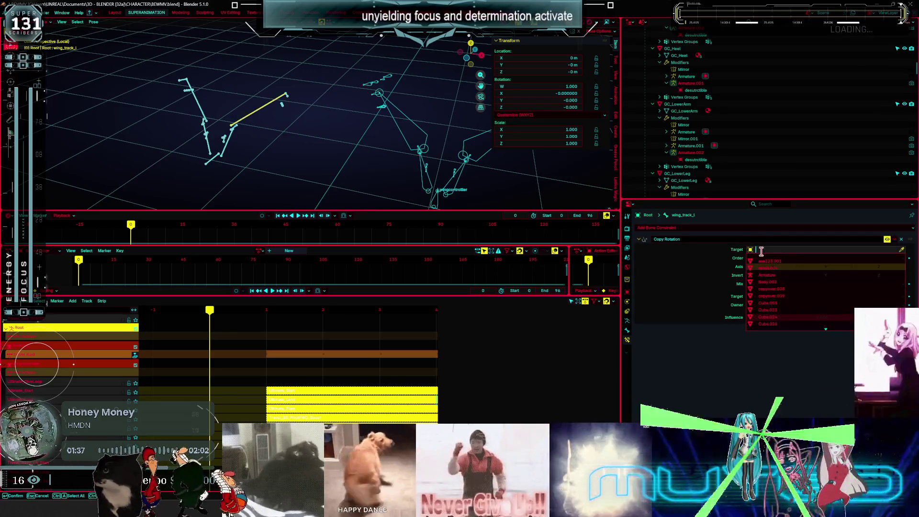
type("ww")
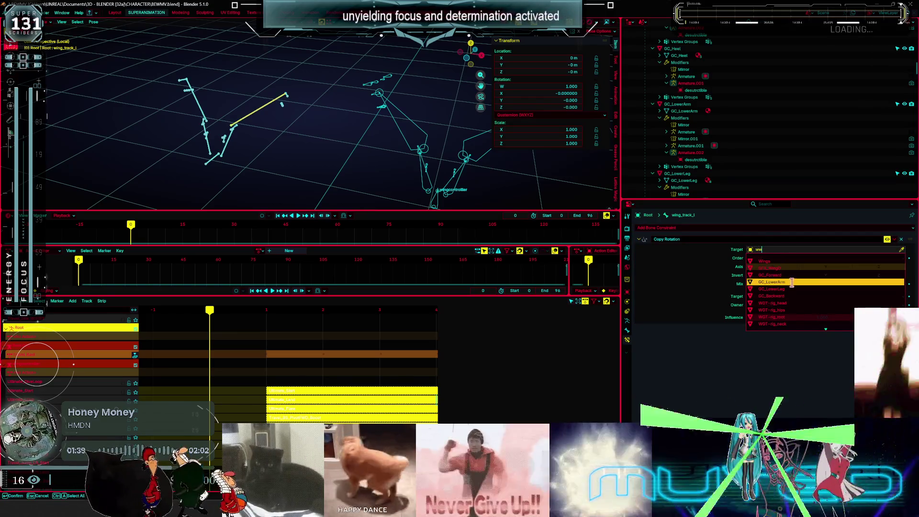
key("BackSpace")
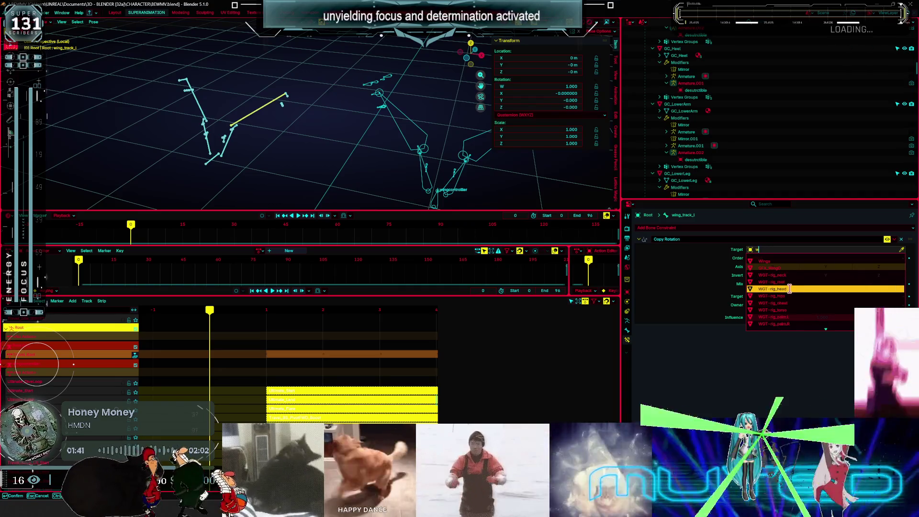
type("in")
left_click(806, 286)
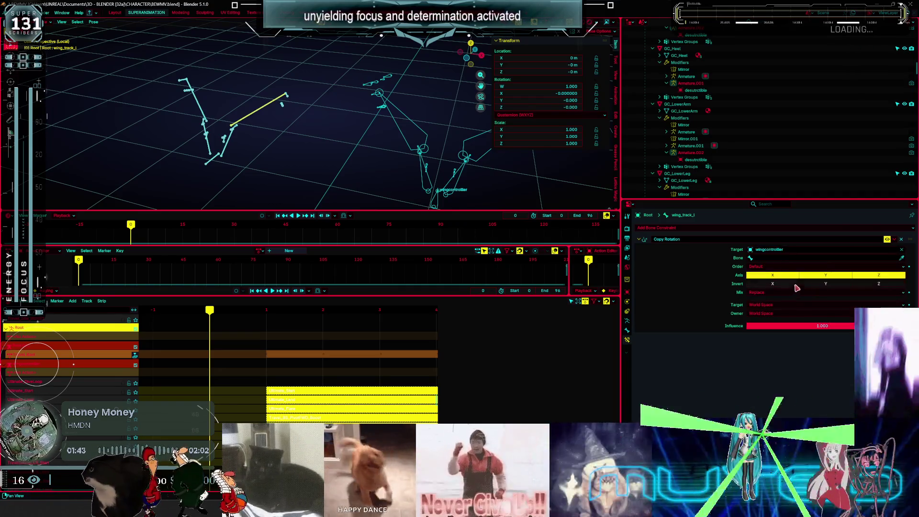
Set the Copy Rotation target space and owner space both to Local Space.
left_click(785, 306)
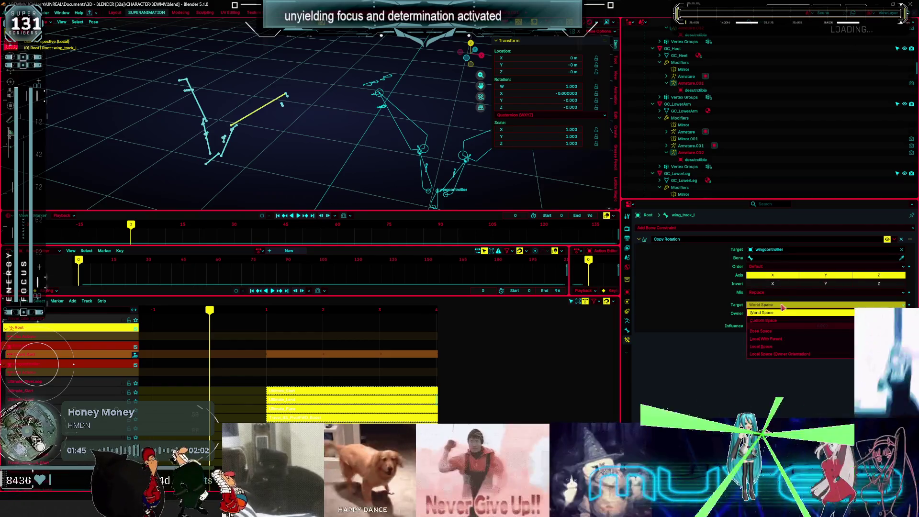
left_click(779, 348)
left_click(777, 313)
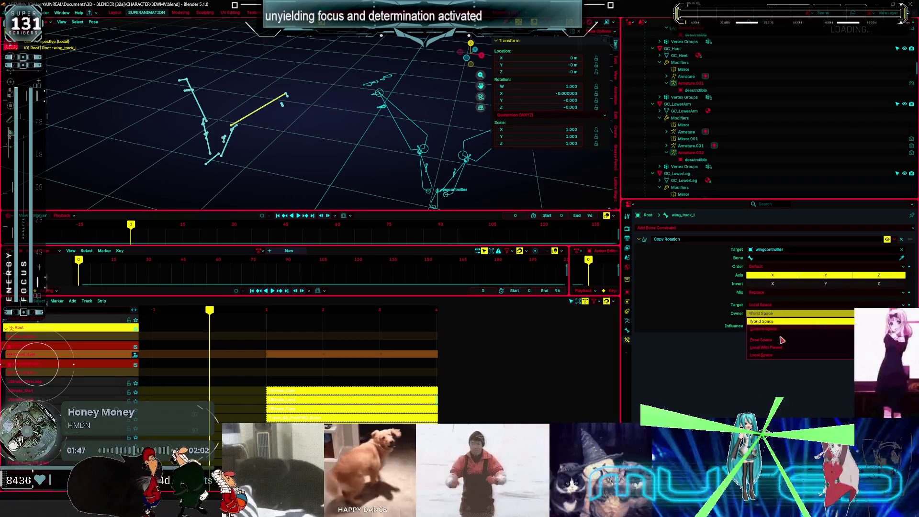
left_click(766, 356)
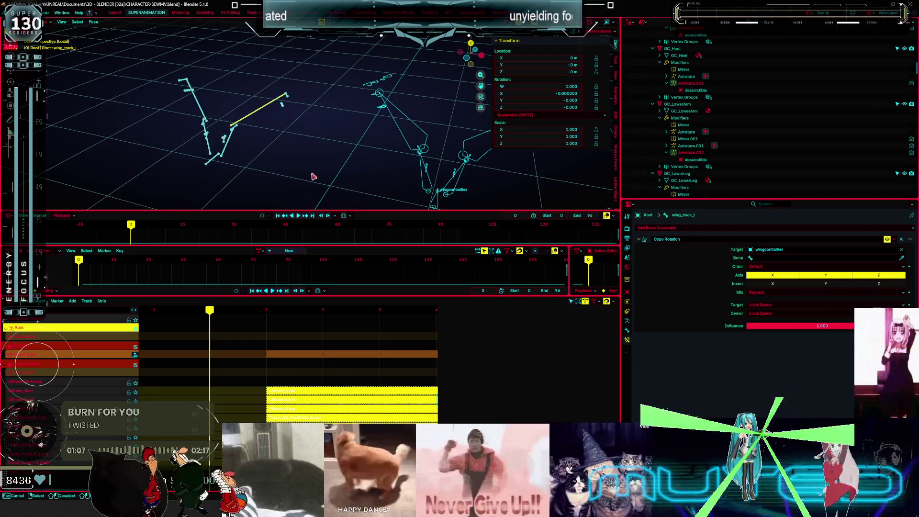
Copy the Copy Rotation constraint to the selected wing bones, then check wing_ext_l and wing_d_l.
left_click_drag(323, 188, 114, 39)
left_click_drag(250, 92, 263, 125)
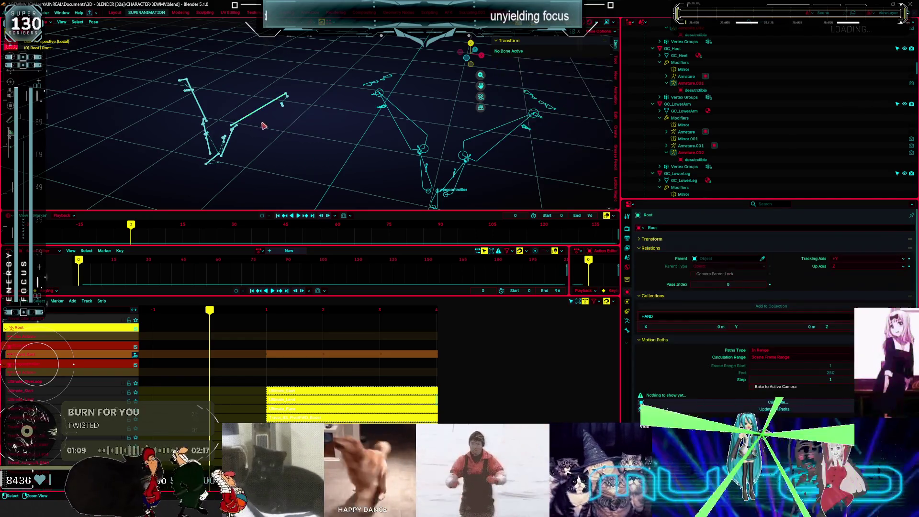
left_click(93, 22)
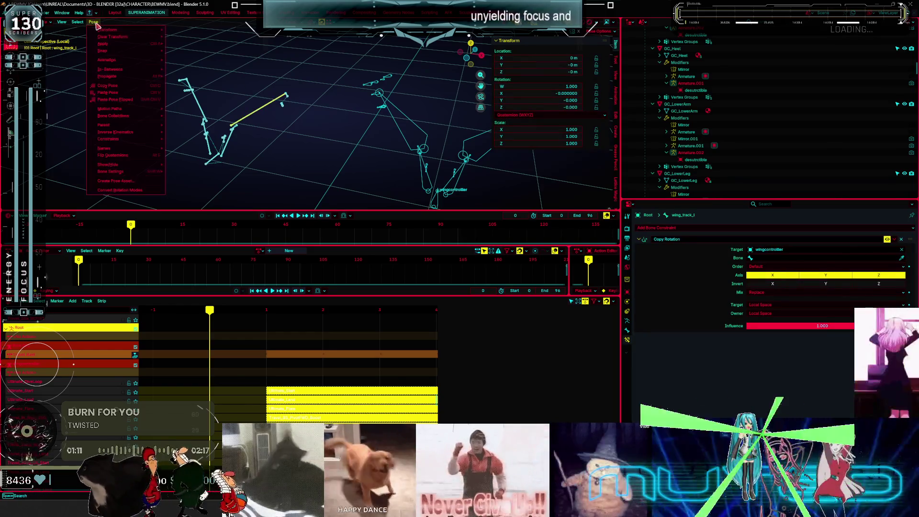
mouse_move(153, 142)
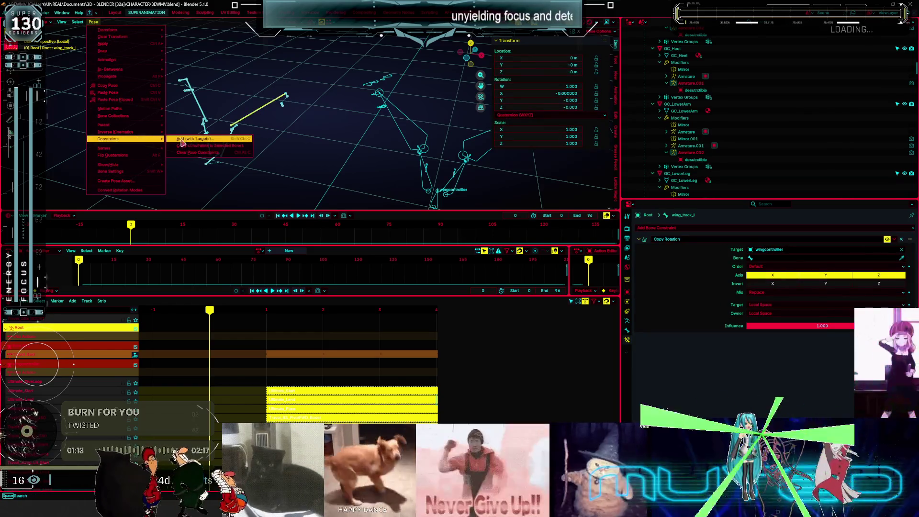
left_click(237, 137)
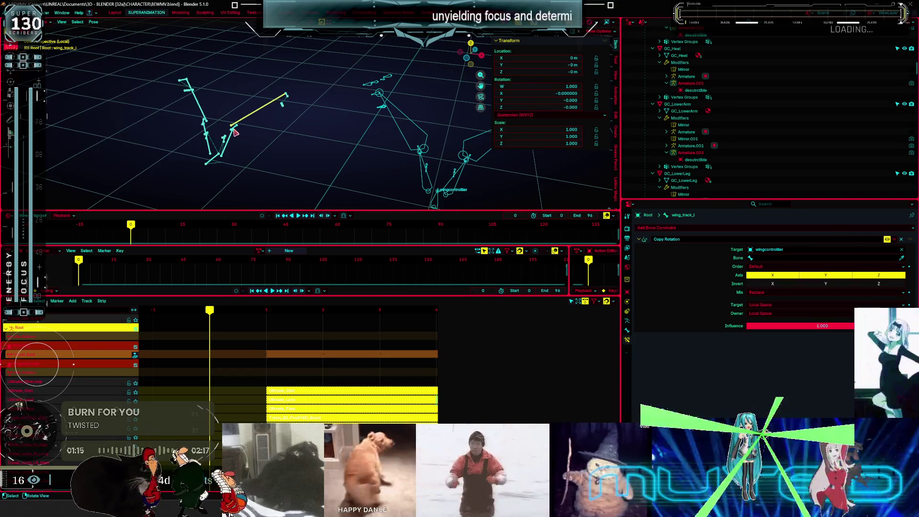
left_click(229, 141)
scroll(252, 120, "up", 3)
left_click(283, 110)
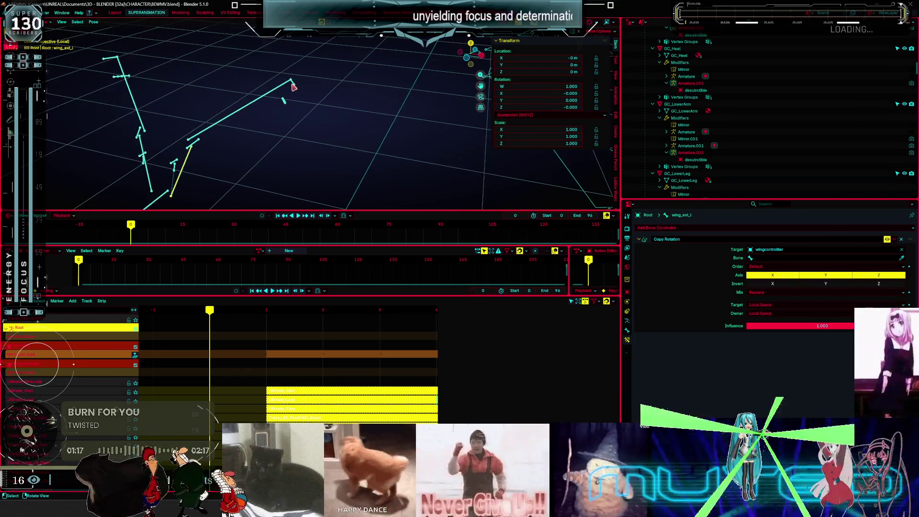
Set wing_track_l's constraint Bone field to wing_track_l.001.
left_click(262, 101)
left_click(769, 260)
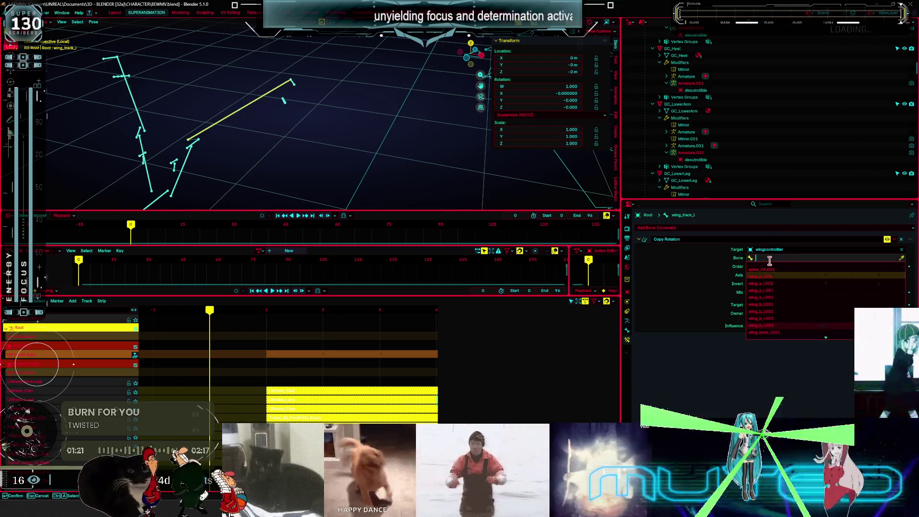
type("tra")
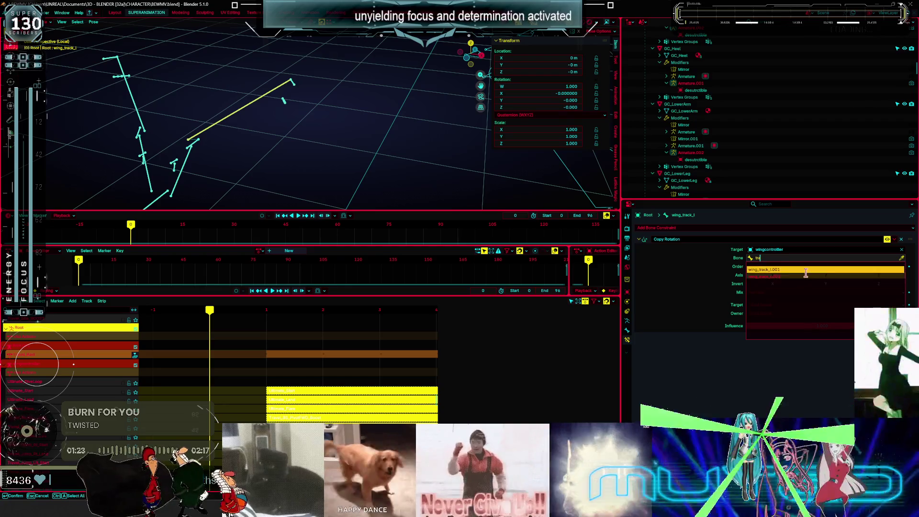
left_click(805, 270)
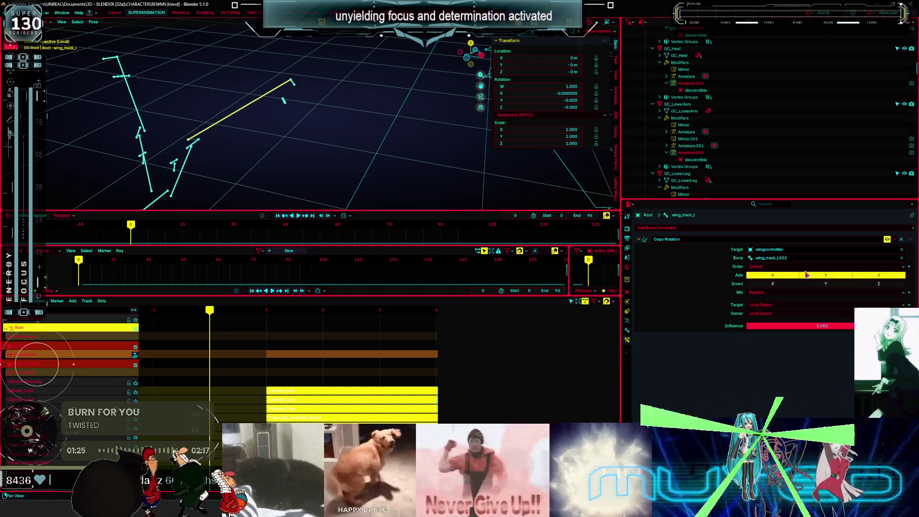
mouse_move(293, 157)
middle_mouse_down()
mouse_move(349, 145)
mouse_move(346, 129)
mouse_move(364, 143)
mouse_move(393, 143)
middle_mouse_up()
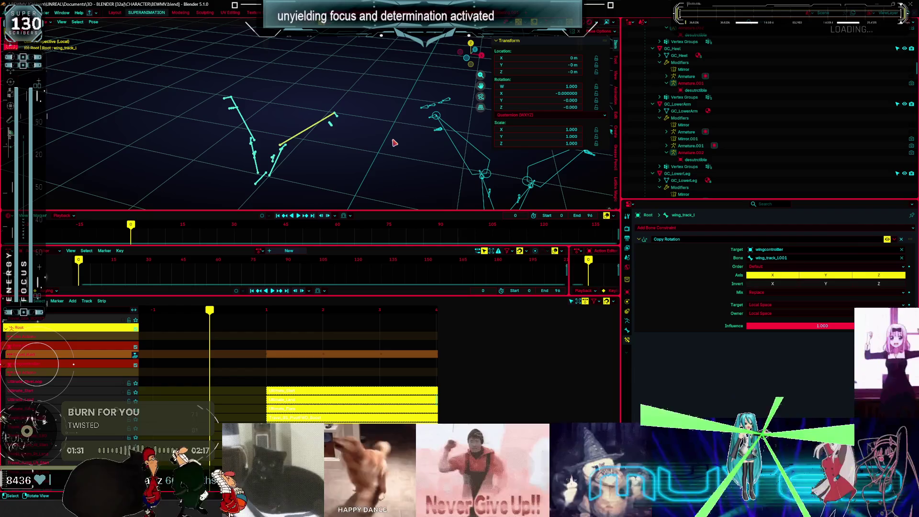